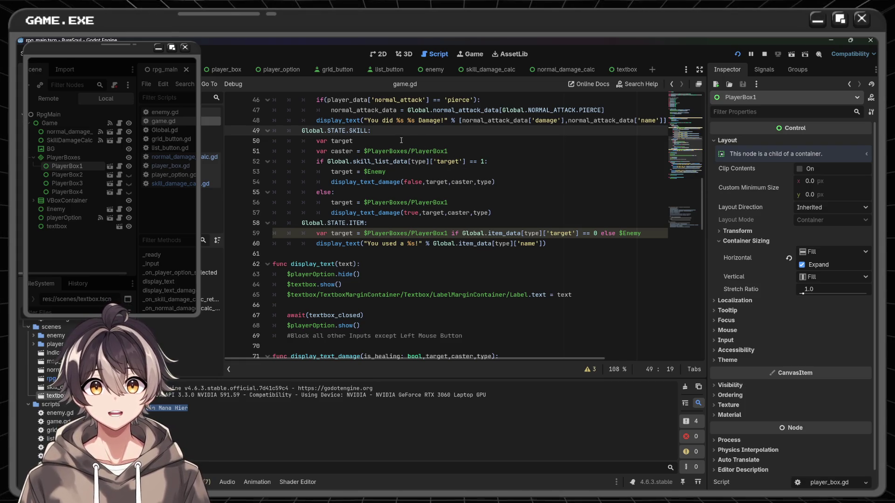
Select and review the enemy-targeting else branch of the skill case in game.gd
left_click(449, 193)
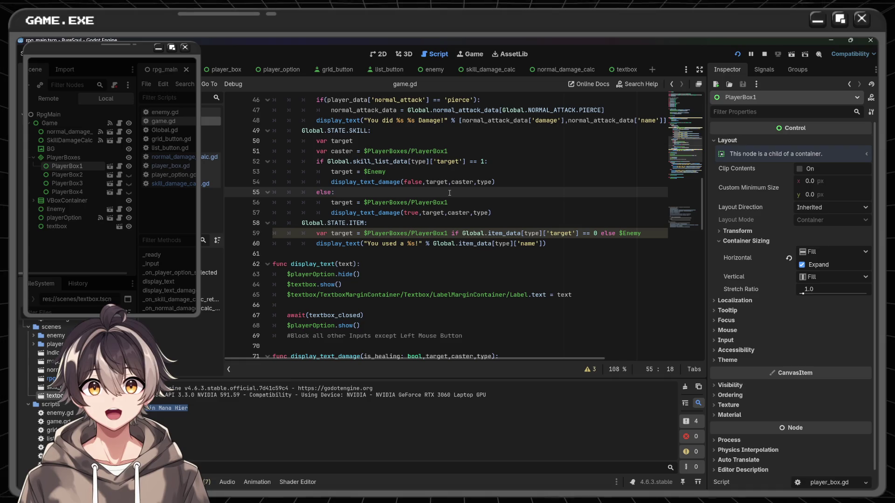
left_click_drag(315, 162, 528, 182)
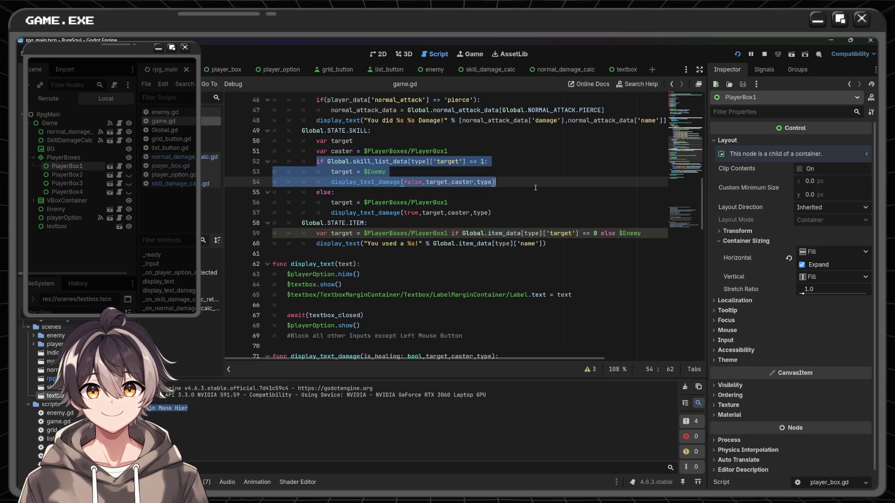
scroll(535, 188, "down", 4)
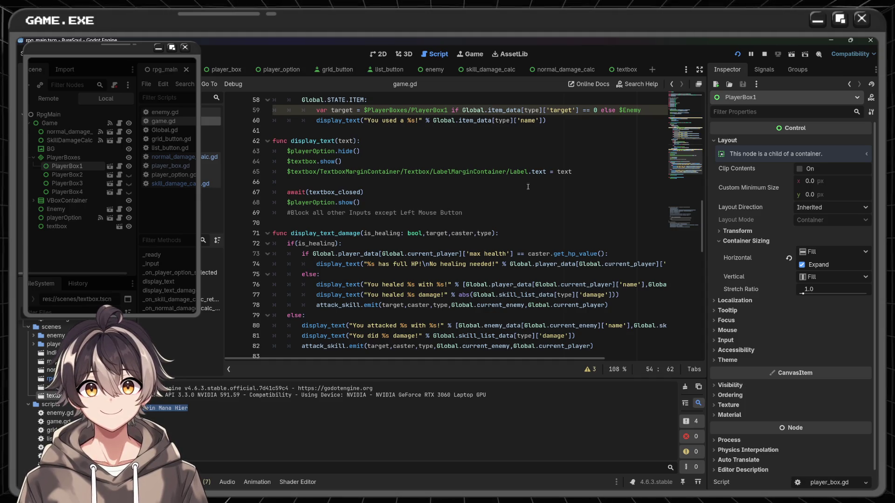
scroll(443, 183, "down", 2)
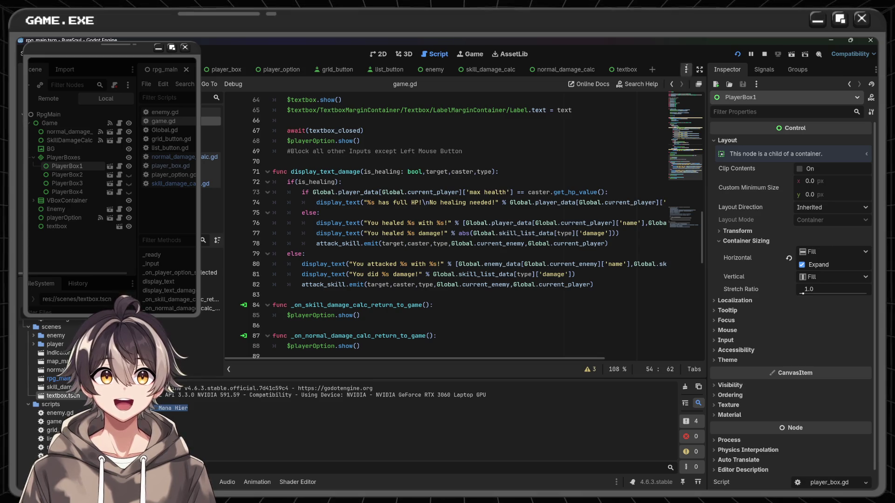
Compare the normal_damage_calc and skill_damage_calc scripts and the enemy scene, then return to game.gd
mouse_move(610, 77)
left_click(560, 70)
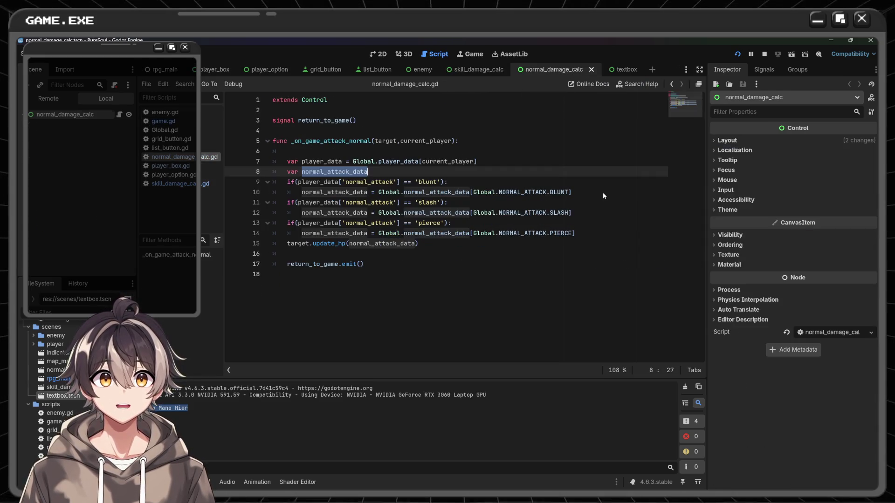
left_click(478, 69)
left_click(544, 218)
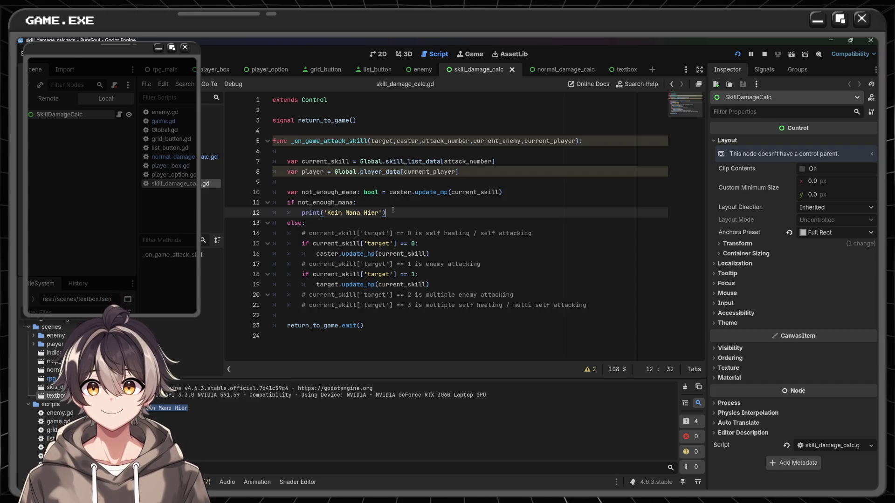
left_click(422, 69)
key("ctrl+shift+Tab")
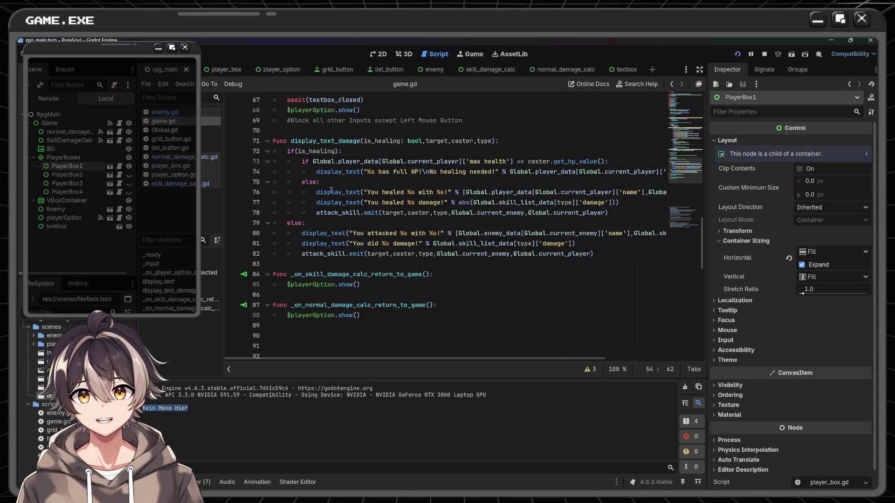
Check game.gd's healing message lines around line 76 against skill_damage_calc's mana check
mouse_move(320, 192)
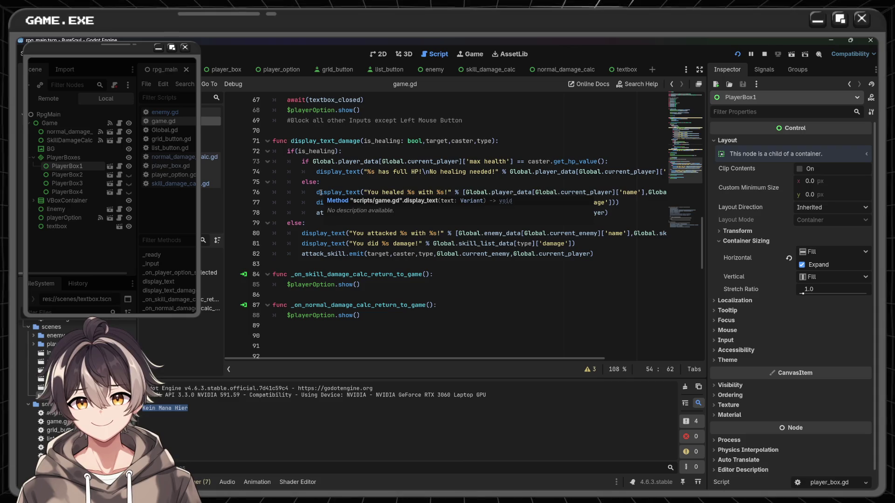
left_click(317, 192)
left_click_drag(426, 197, 619, 204)
left_click(565, 70)
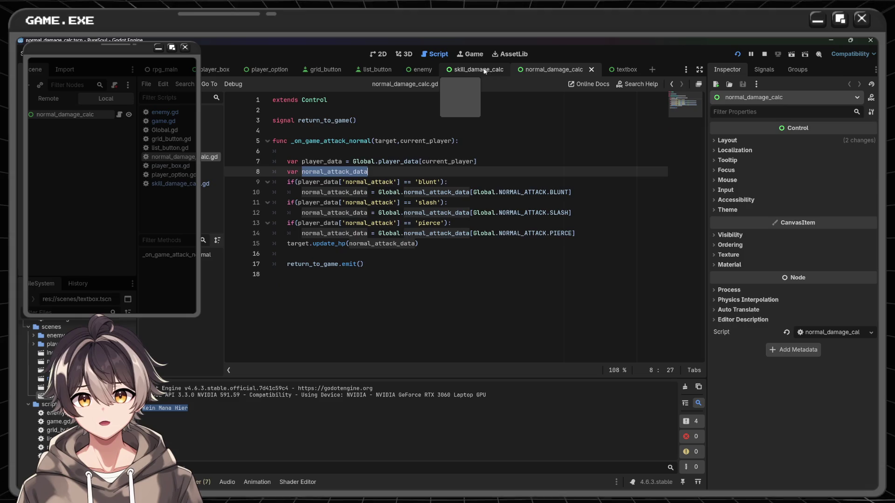
left_click(485, 70)
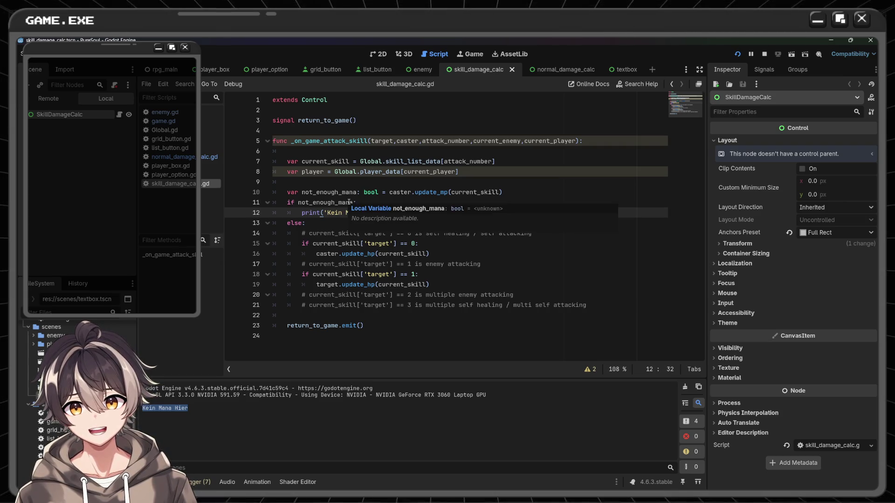
left_click(543, 191)
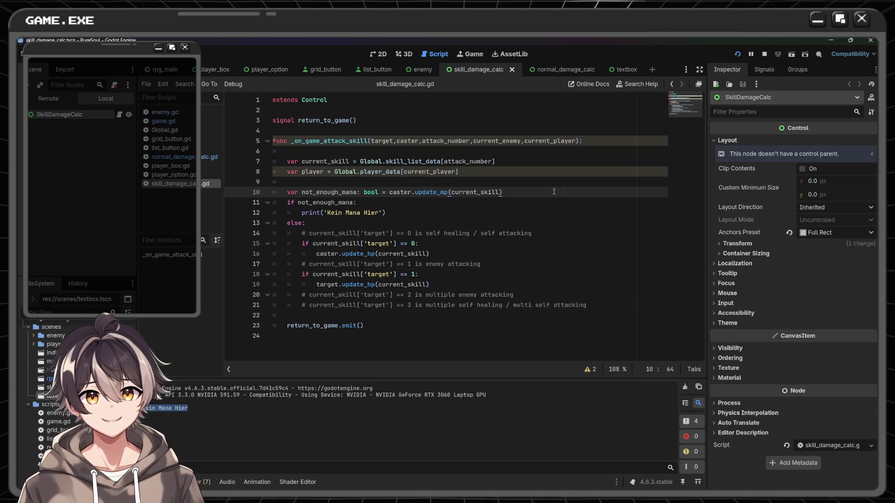
left_click(161, 70)
left_click(390, 187)
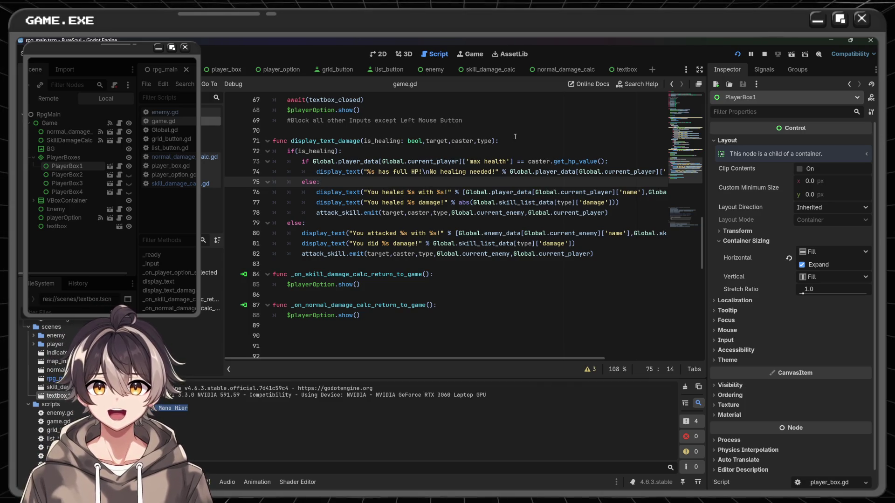
Select the SkillDamageCalc node and compare the normal and skill damage calc scripts
left_click(64, 133)
left_click(69, 140)
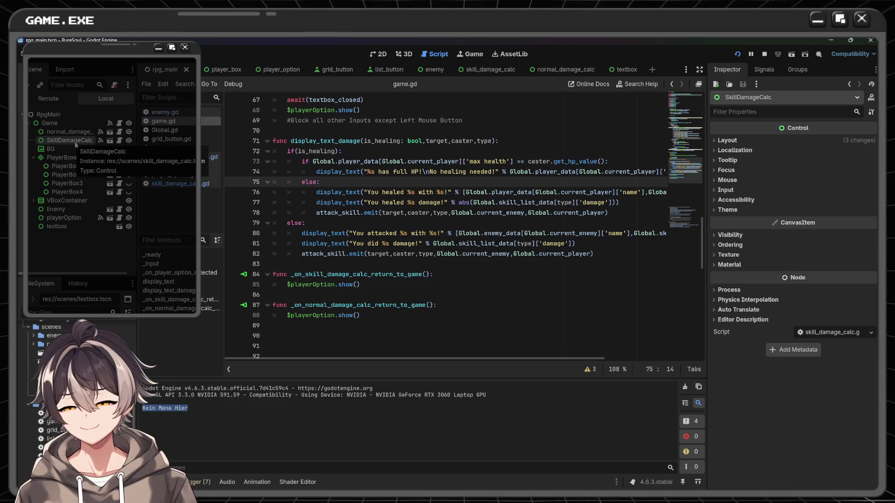
left_click(562, 70)
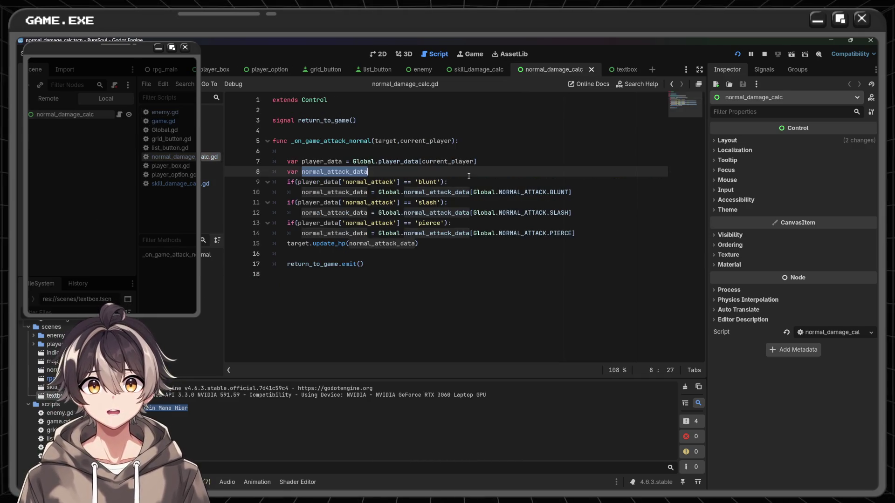
key("Right")
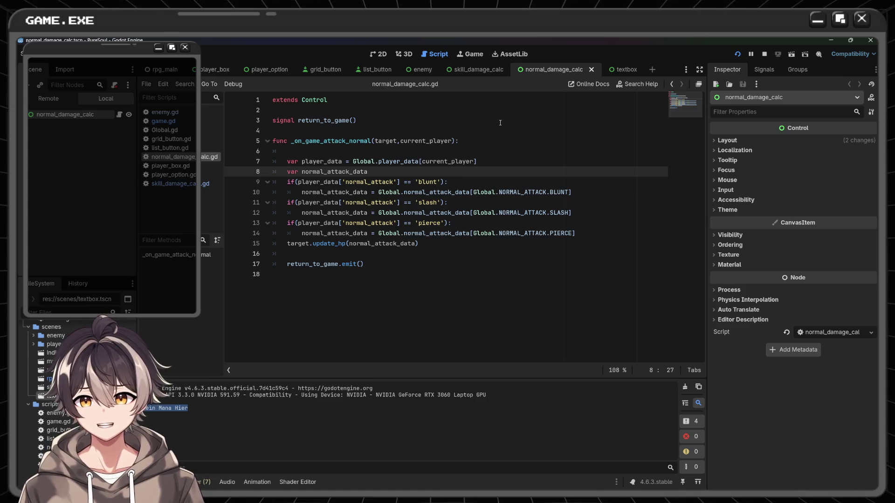
left_click(467, 70)
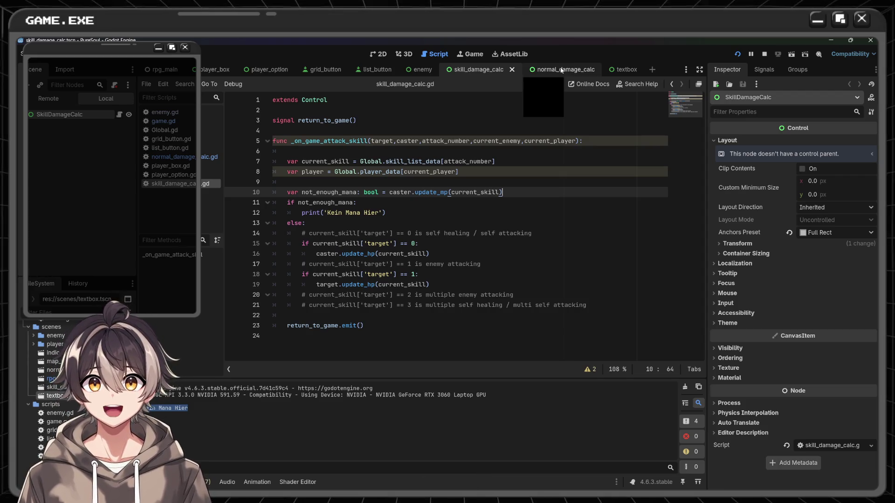
left_click(561, 70)
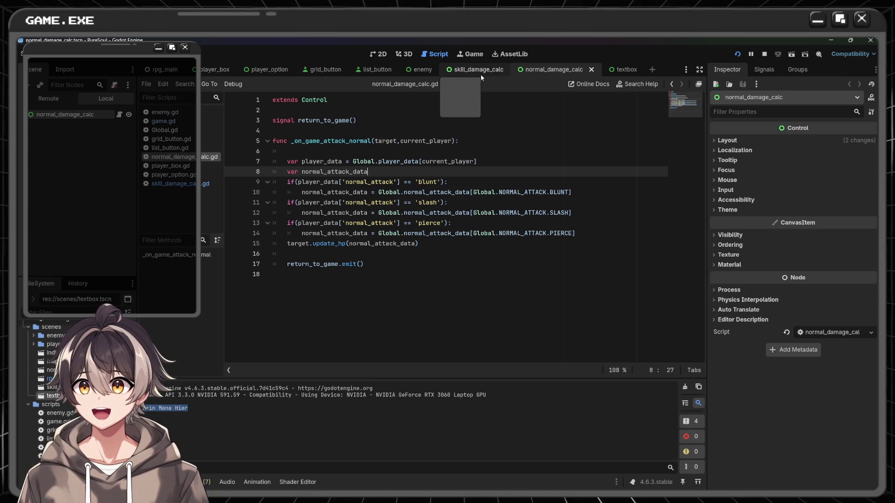
left_click(460, 70)
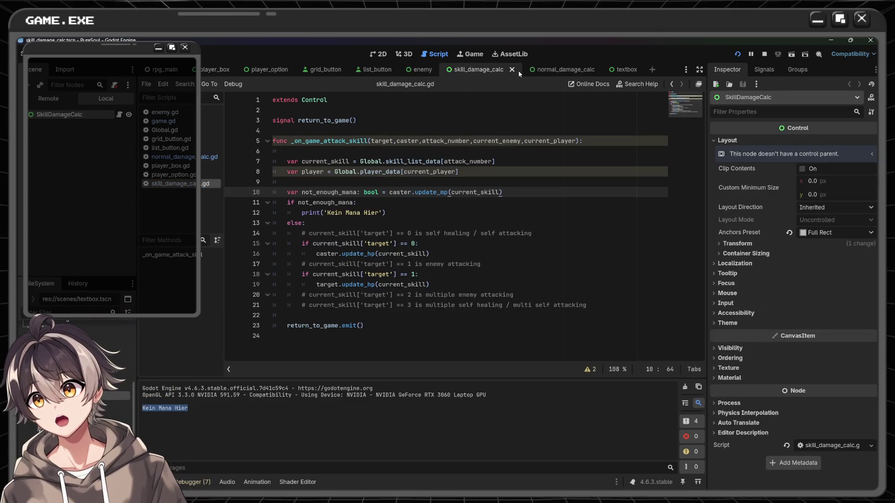
Inspect the not_enough_mana check in skill_damage_calc.gd, then return to the rpg_main scene's game.gd
left_click(588, 70)
left_click(470, 73)
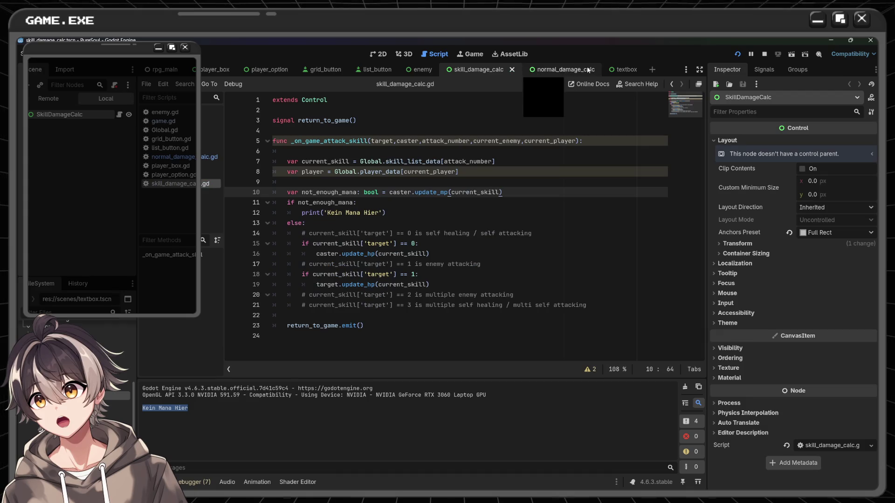
left_click(556, 70)
left_click(483, 70)
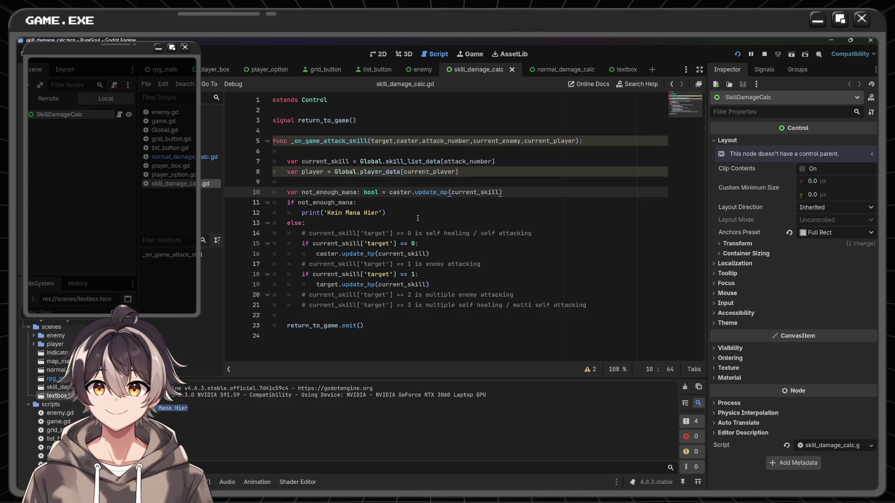
left_click(462, 202)
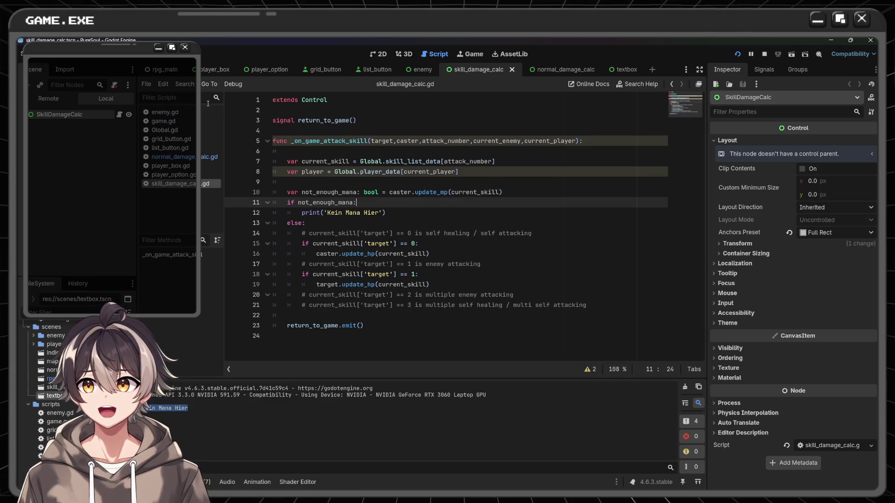
left_click(160, 69)
Scroll up and down through game.gd to review the display_text code
scroll(381, 171, "up", 3)
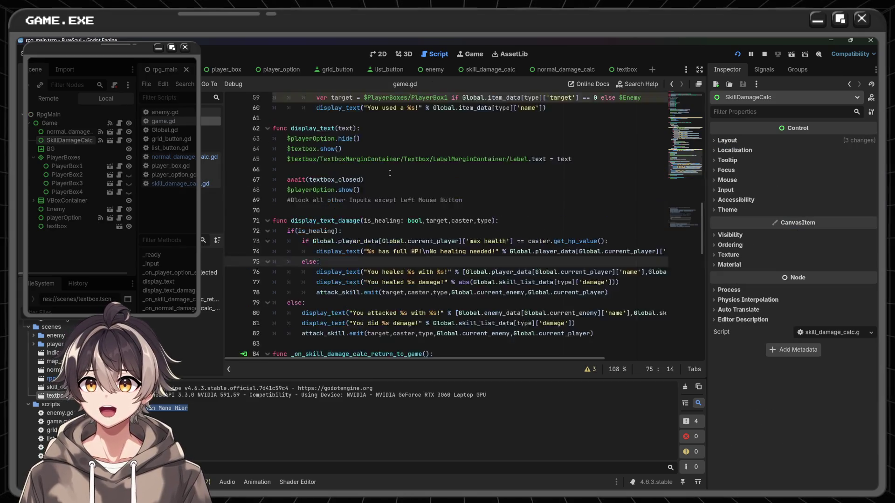
scroll(381, 171, "down", 10)
scroll(380, 171, "up", 5)
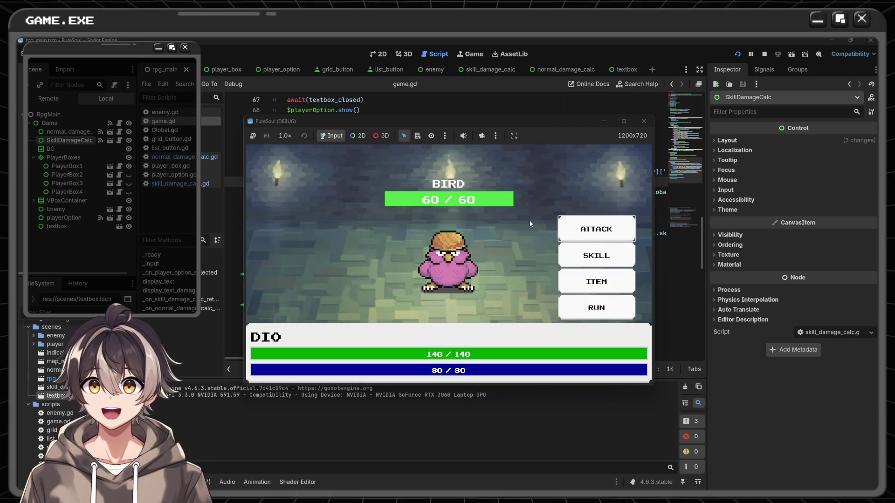
Cast the Heal skill on Dio and dismiss the full-HP message
left_click(627, 256)
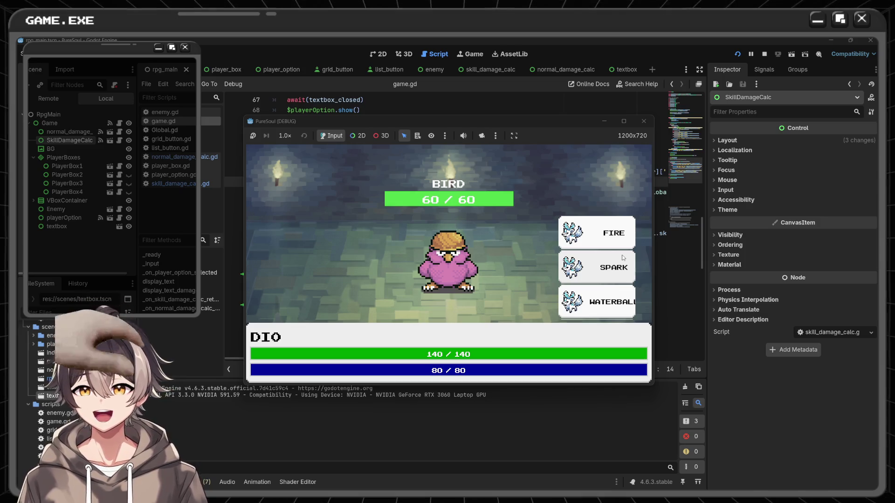
scroll(594, 276, "down", 2)
left_click(597, 310)
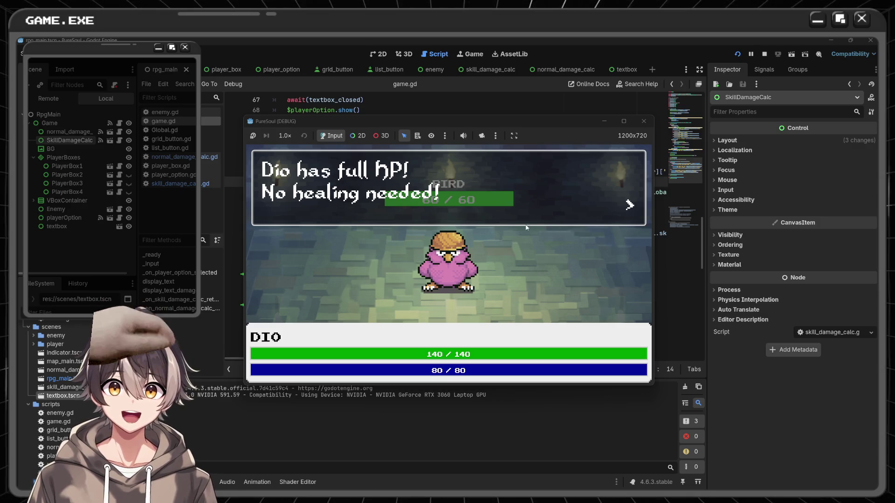
left_click(539, 177)
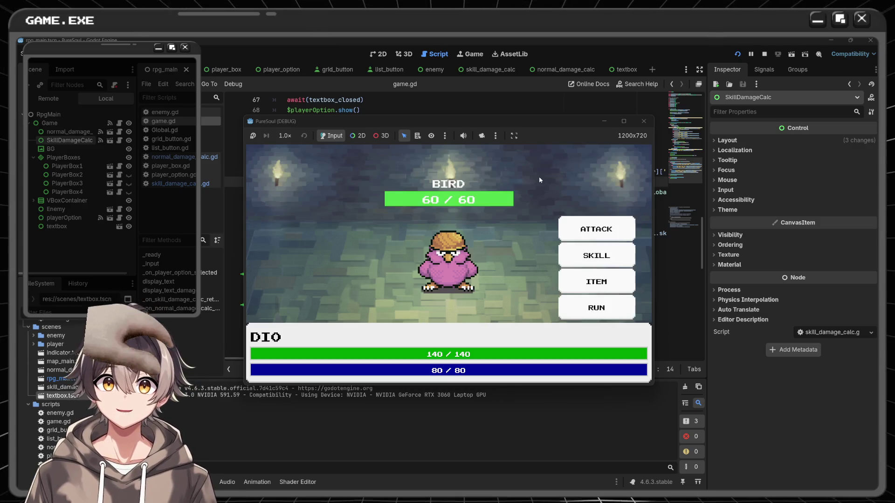
Cast Plasma Fusion on the bird and dismiss the damage and slash messages
left_click(597, 253)
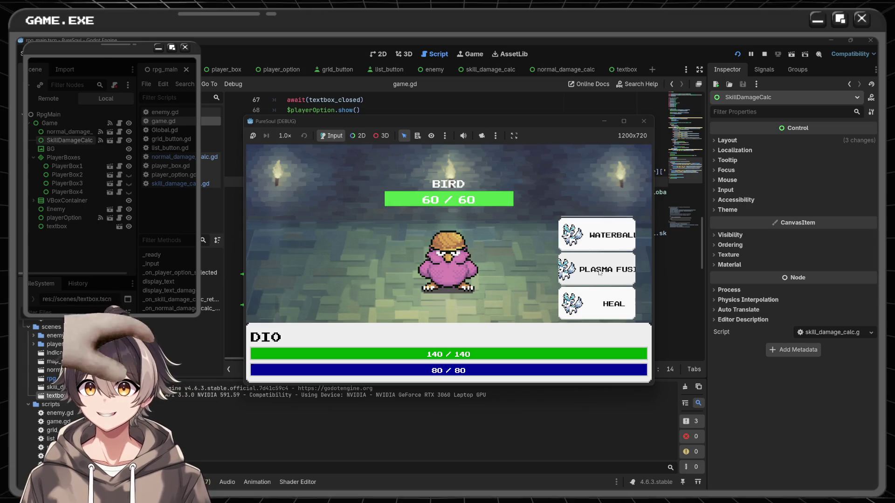
left_click(598, 266)
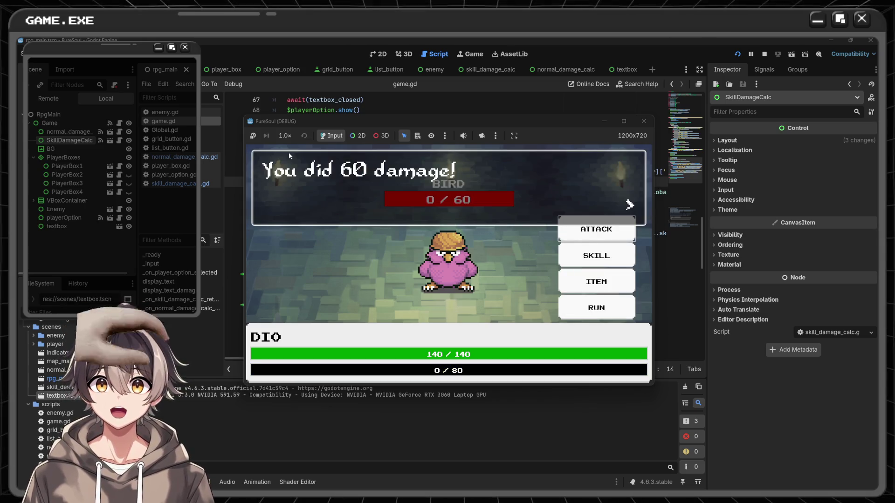
left_click(485, 190)
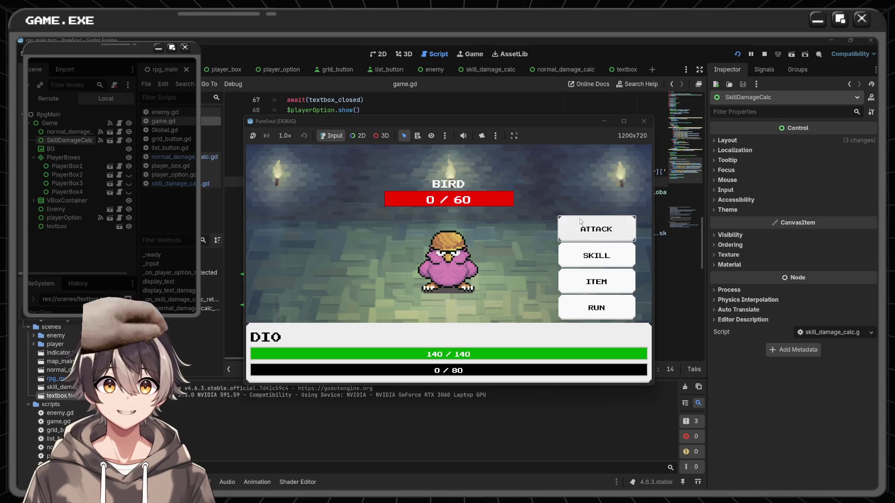
left_click(306, 195)
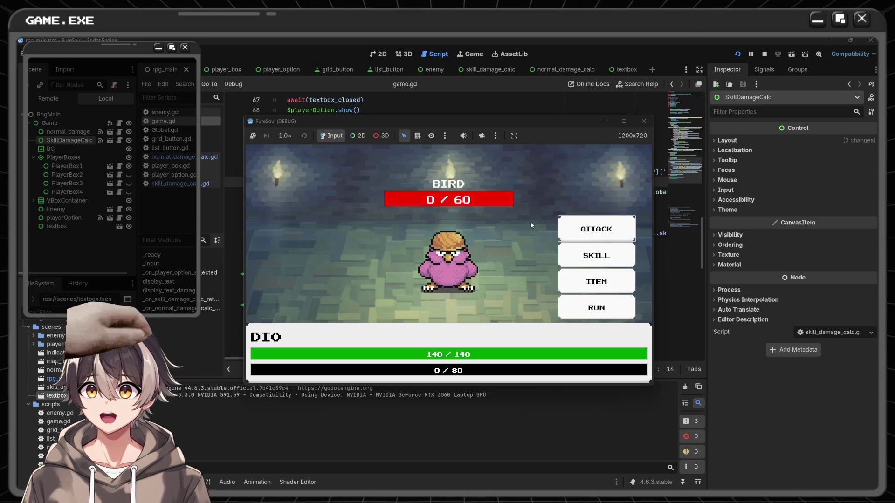
Use a Potion, then the Poison item, dismissing each item message
left_click(597, 282)
left_click(589, 242)
left_click(338, 196)
left_click(597, 281)
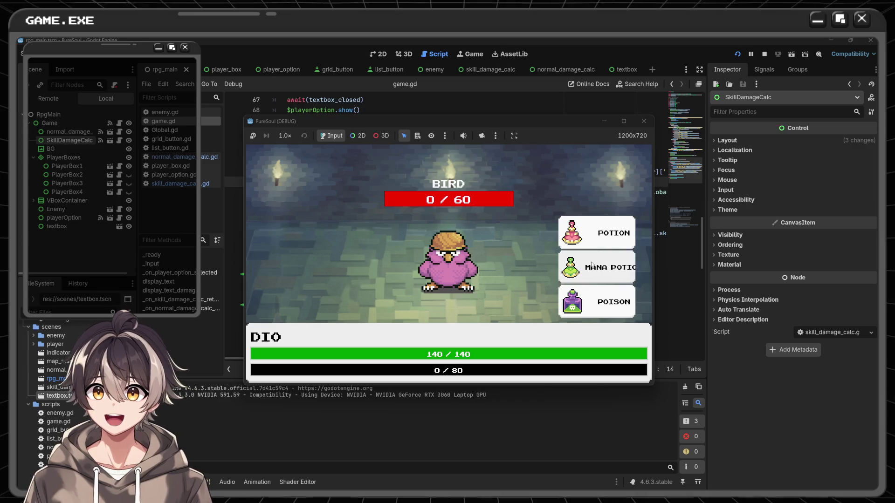
left_click(601, 268)
left_click(597, 281)
left_click(597, 303)
left_click(363, 256)
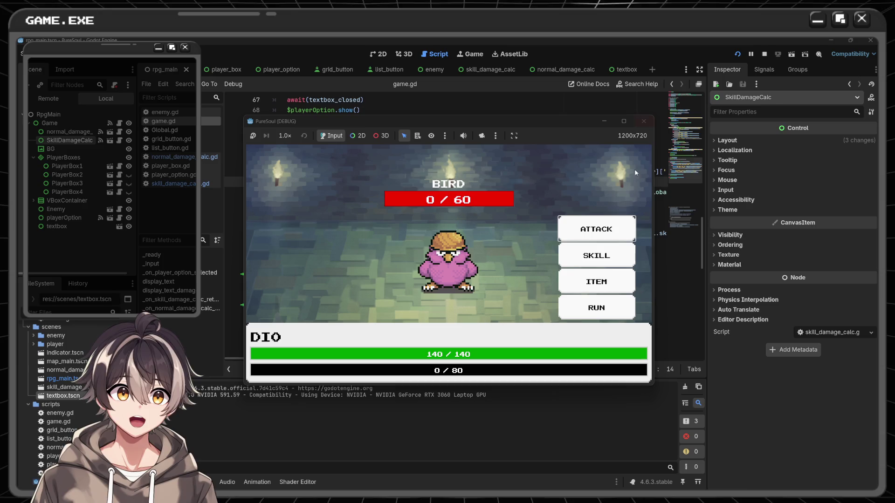
Hit the bird with a damaging skill and dismiss the damage message
left_click(617, 257)
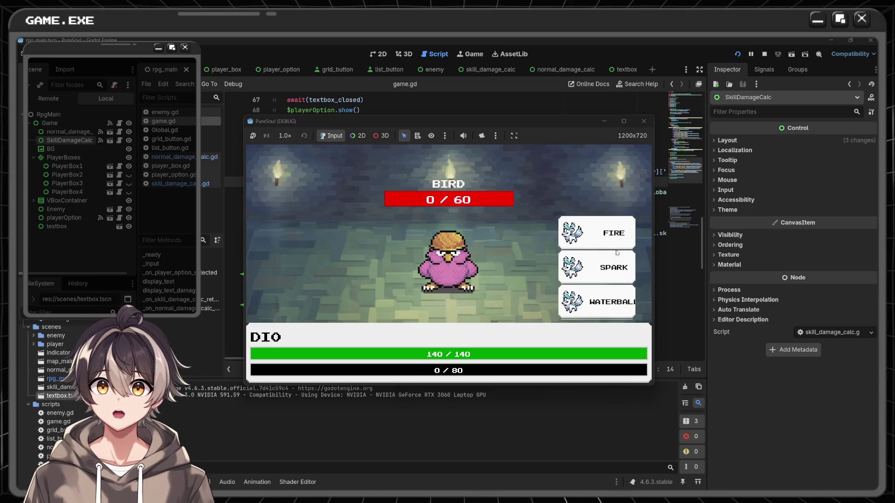
scroll(617, 259, "down", 2)
left_click(591, 268)
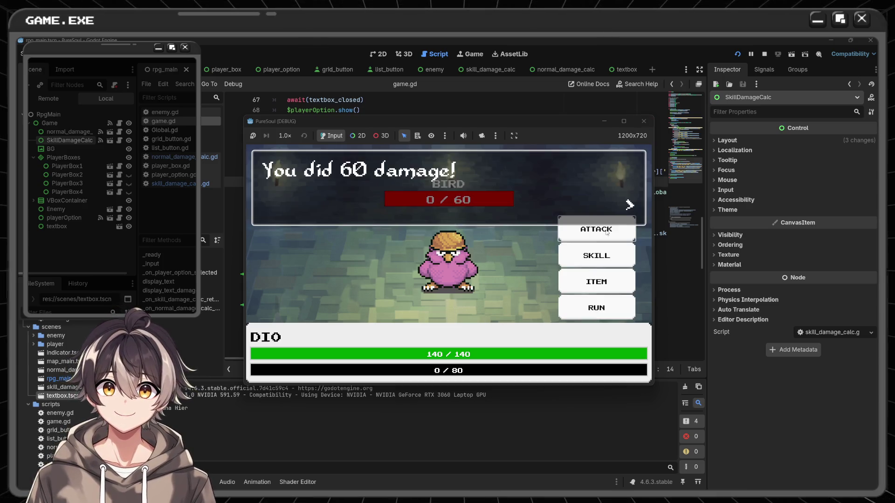
left_click(554, 222)
Try healing Dio at full HP, dismiss the message, and stop the running game
left_click(596, 258)
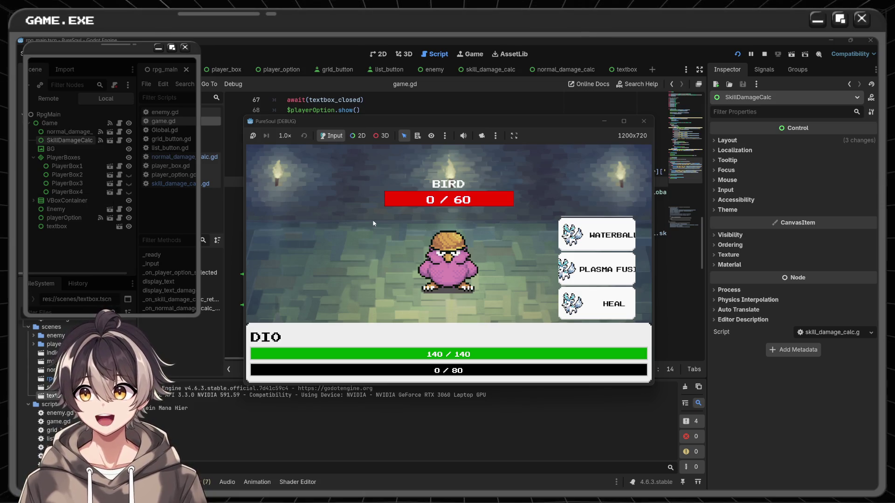
left_click(580, 293)
left_click(583, 199)
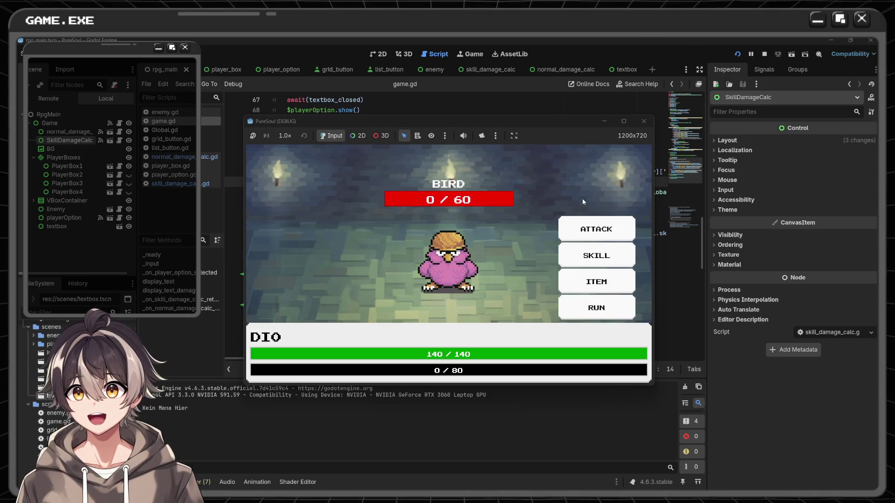
left_click(643, 121)
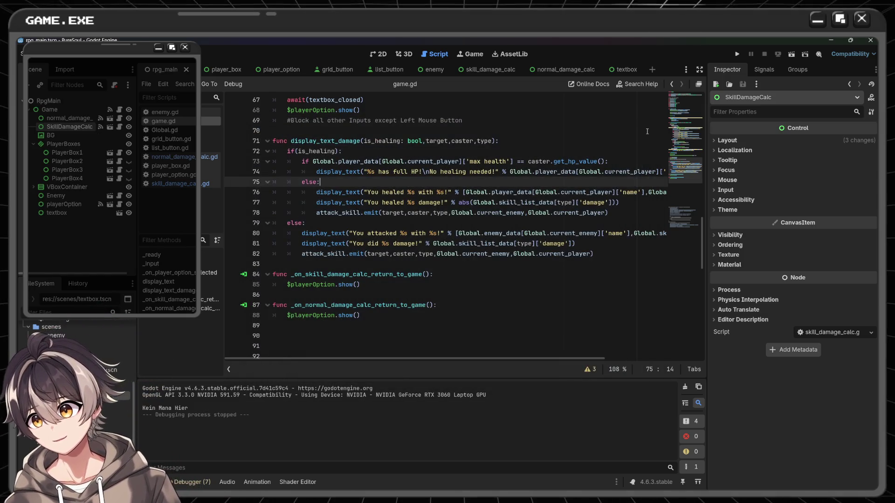